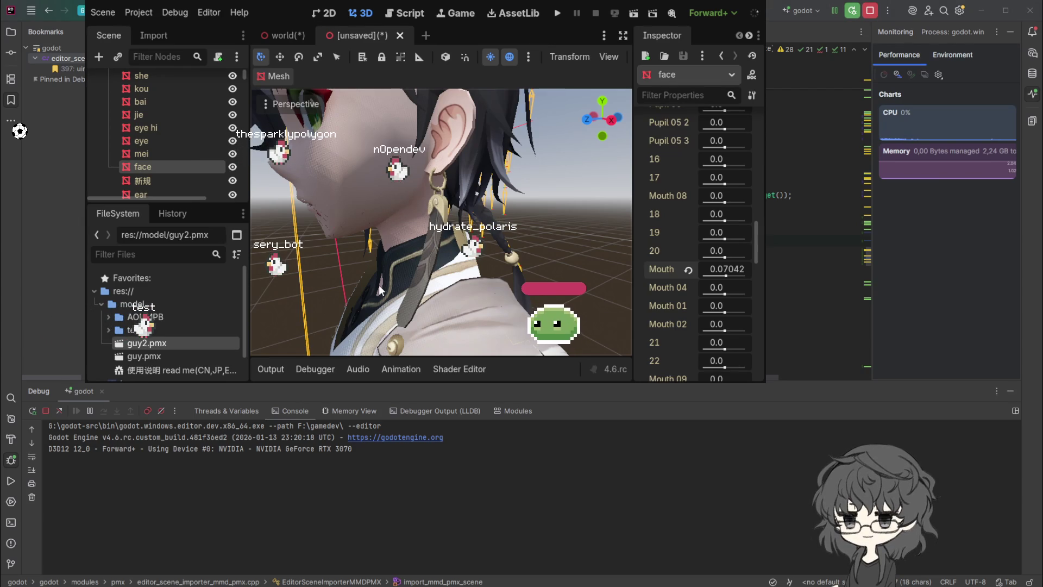
Step: Select the 新規 mesh and drag its first Eyebrow blend shape to -1.0
click(139, 181)
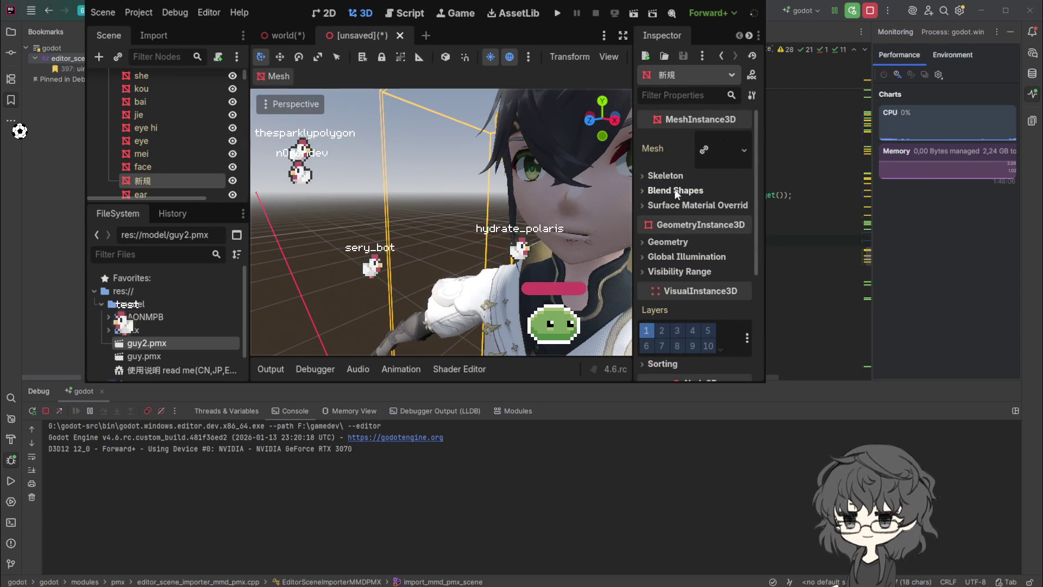
click(661, 190)
mouse_move(726, 210)
mouse_down()
mouse_move(694, 211)
mouse_move(754, 214)
mouse_move(703, 213)
mouse_up()
Step: Frame the character and revert the first and fifth Eyebrow blend shapes to 0.0
double_click(151, 184)
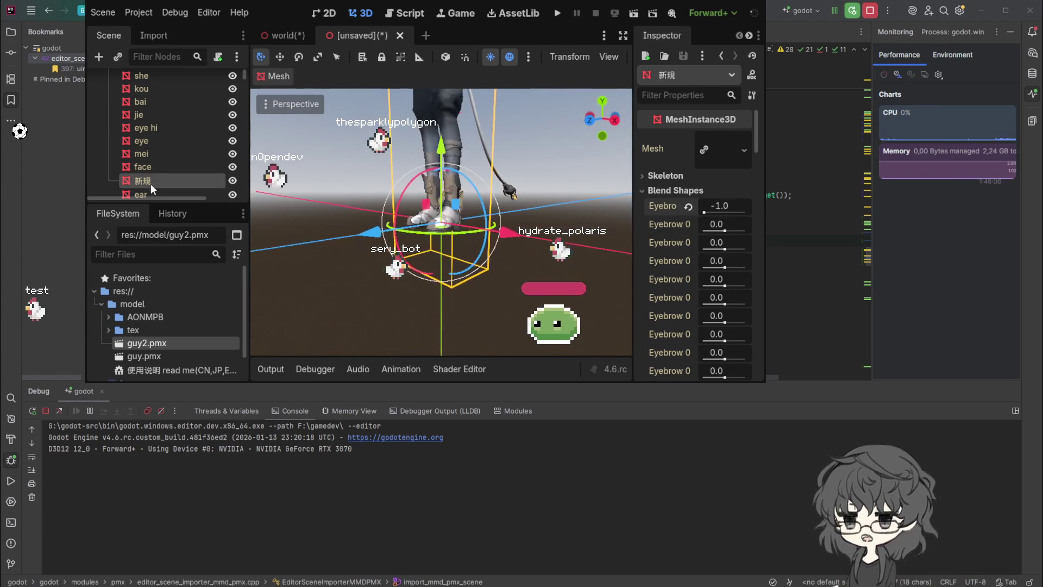
scroll(453, 193, down, 5)
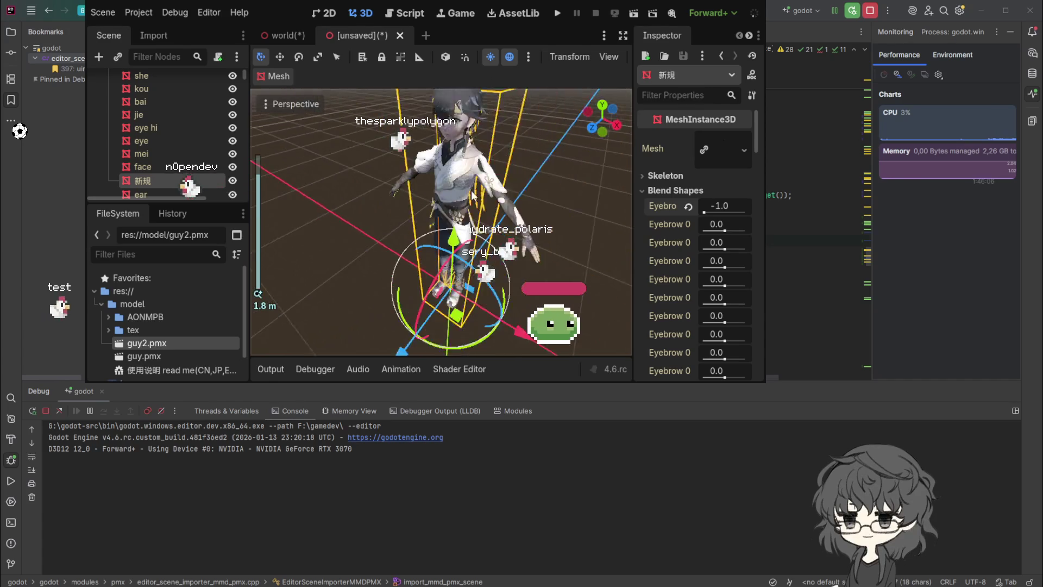
drag(471, 196, 481, 205)
scroll(493, 166, up, 6)
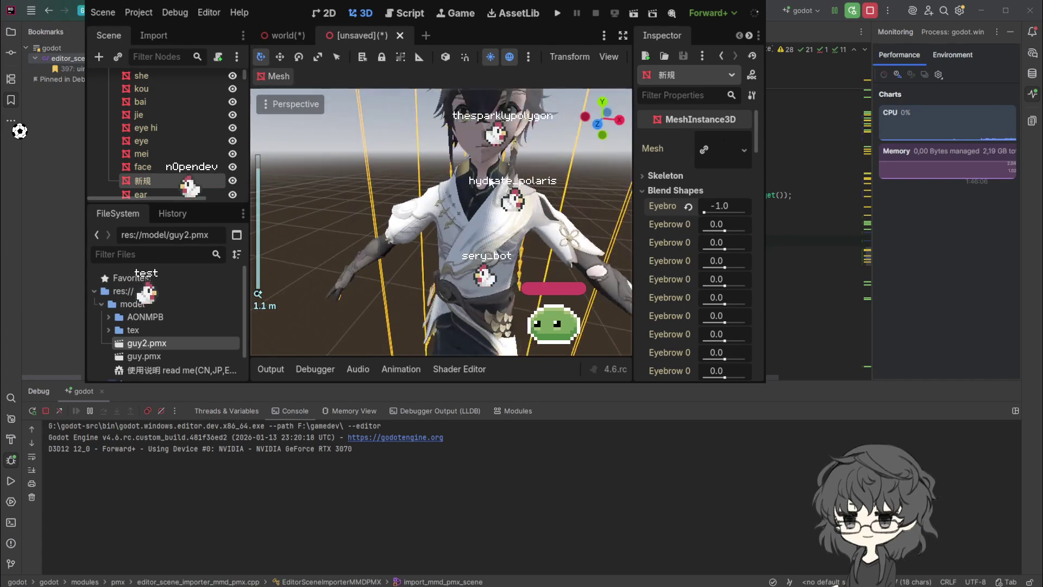
double_click(155, 183)
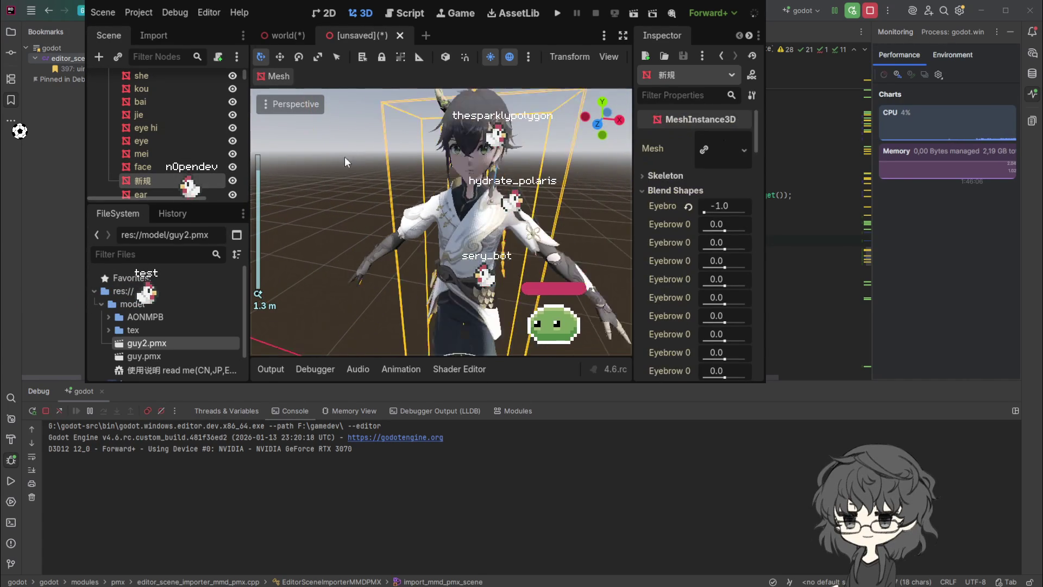
click(688, 206)
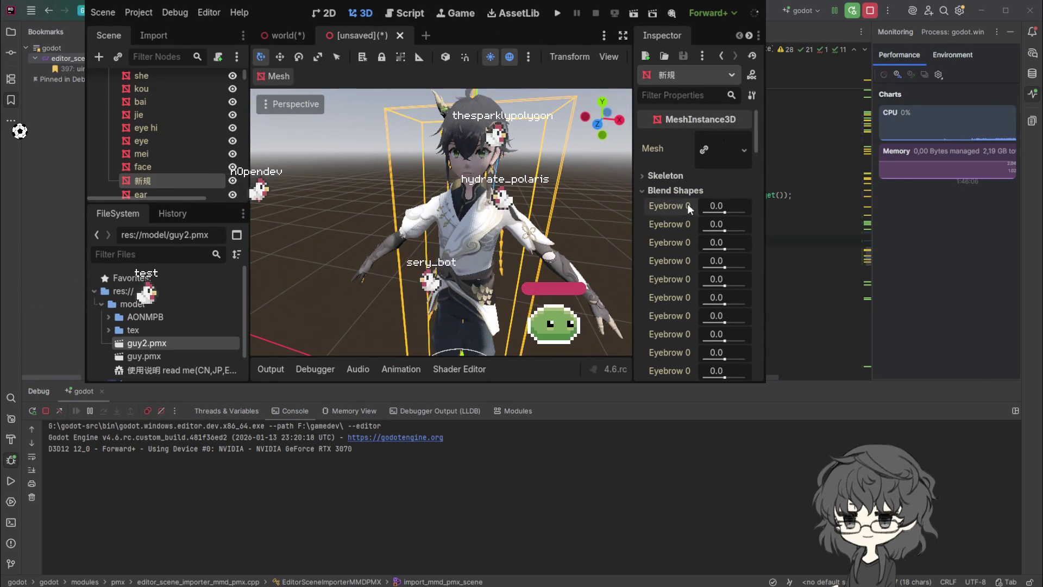
drag(721, 288, 724, 288)
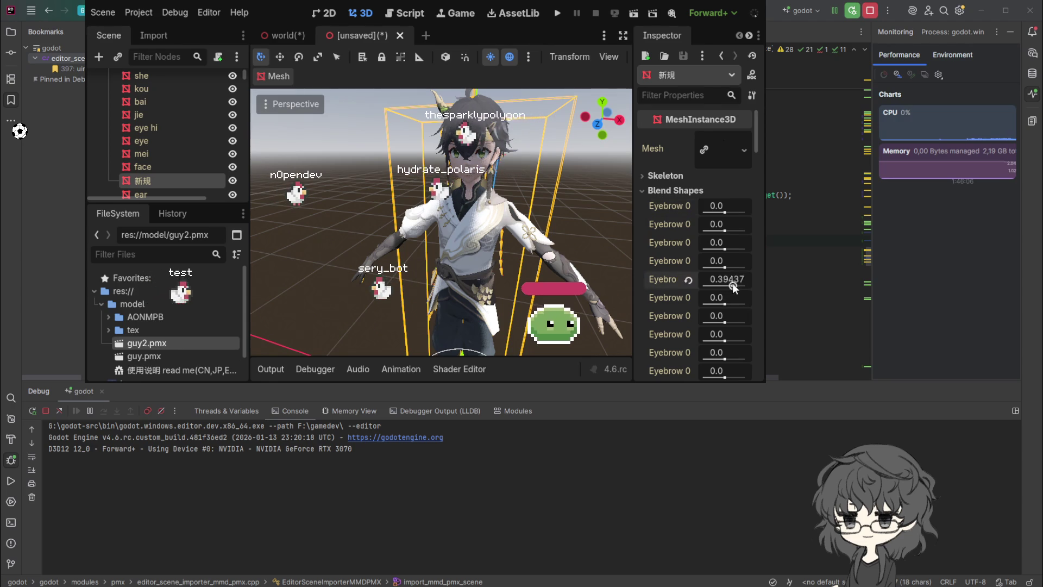
click(688, 281)
Step: Scroll to the Pupil shapes and raise Pupil 01 to 1.0
scroll(700, 288, down, 5)
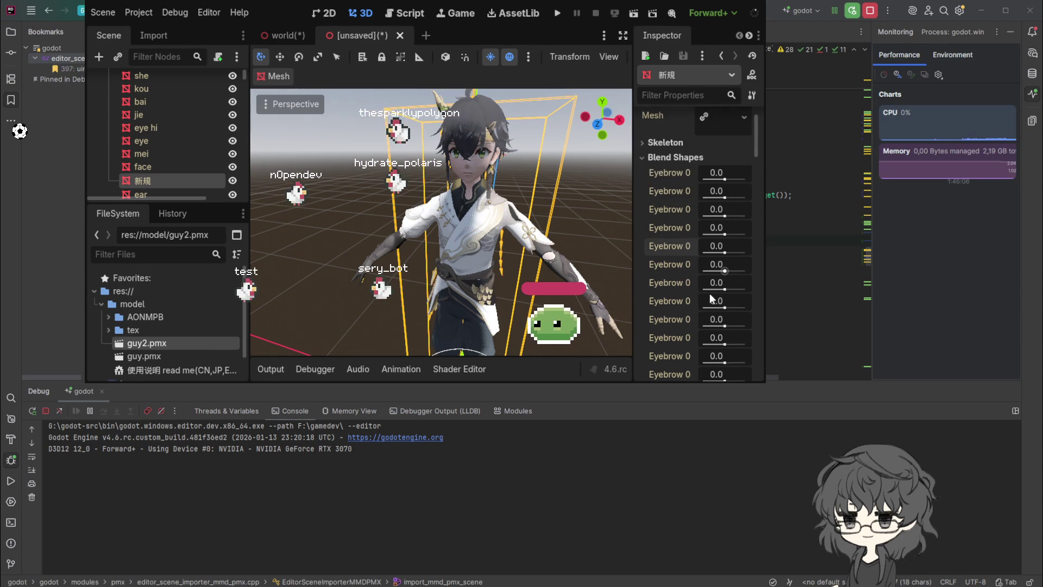
scroll(706, 297, down, 10)
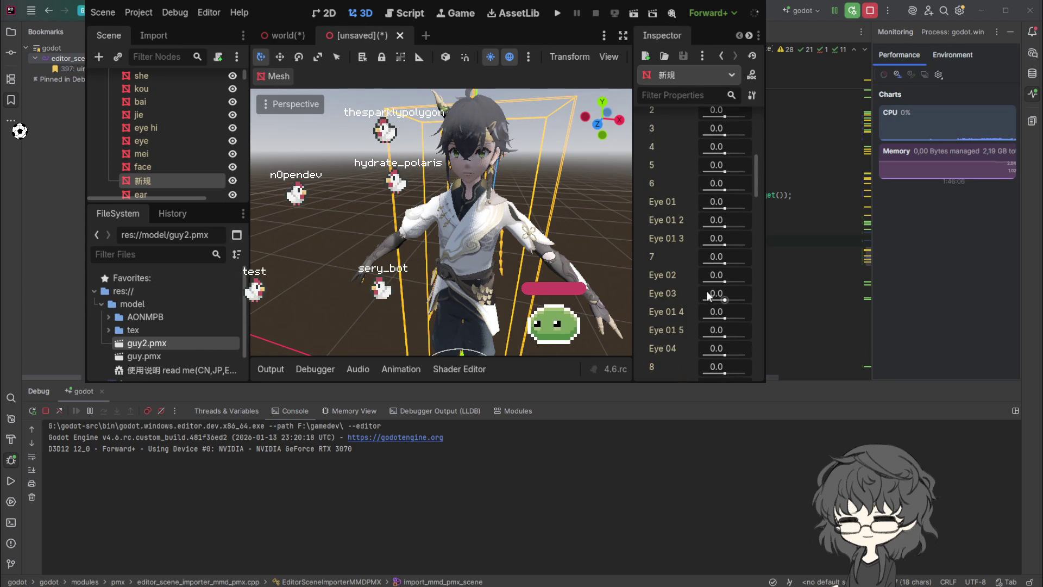
scroll(702, 293, down, 5)
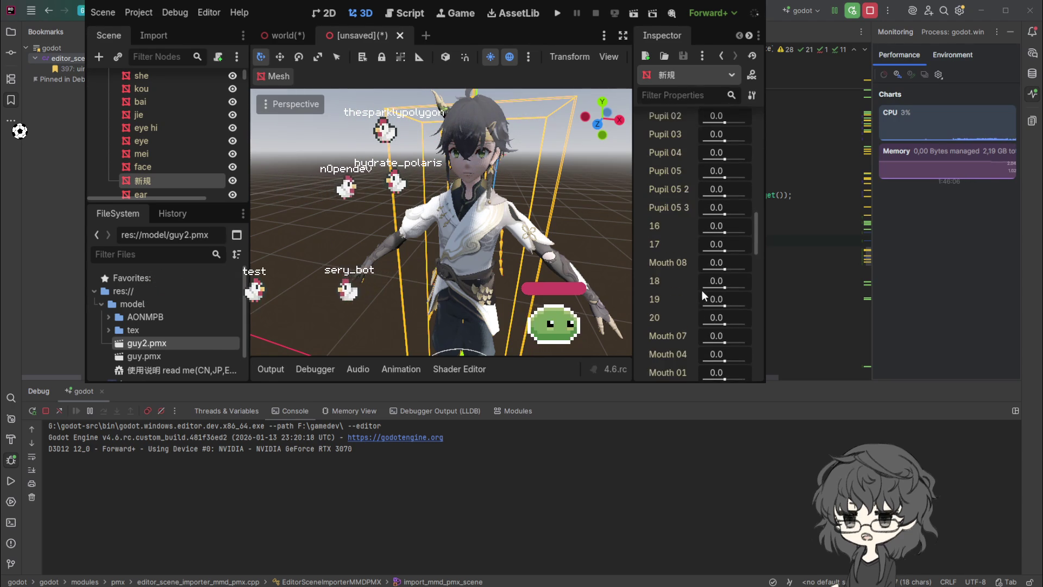
scroll(707, 276, up, 4)
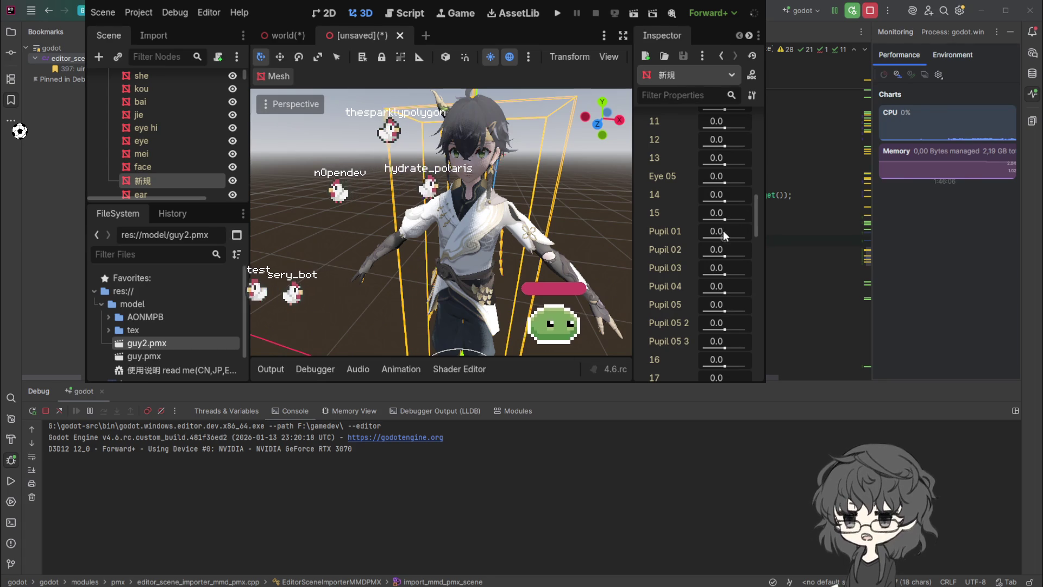
drag(725, 237, 734, 239)
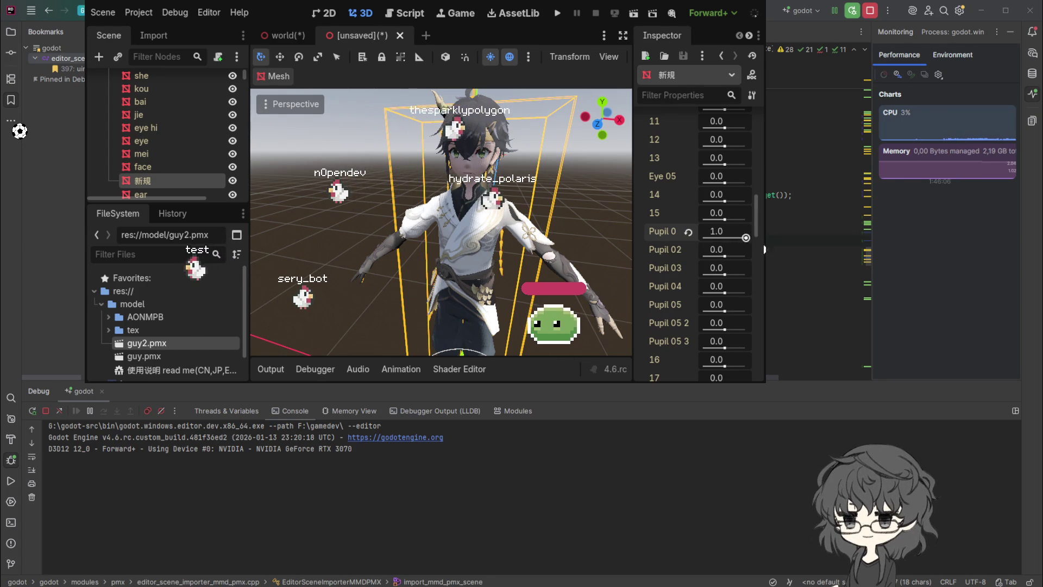
Step: Reset Pupil 01, raise Pupil 02, then sweep the Mouth shape, leaving it near 0.056
click(688, 232)
mouse_move(725, 256)
mouse_down()
mouse_move(746, 251)
mouse_move(706, 258)
mouse_move(754, 303)
mouse_move(699, 296)
mouse_move(693, 288)
mouse_move(738, 271)
mouse_up()
scroll(694, 289, down, 3)
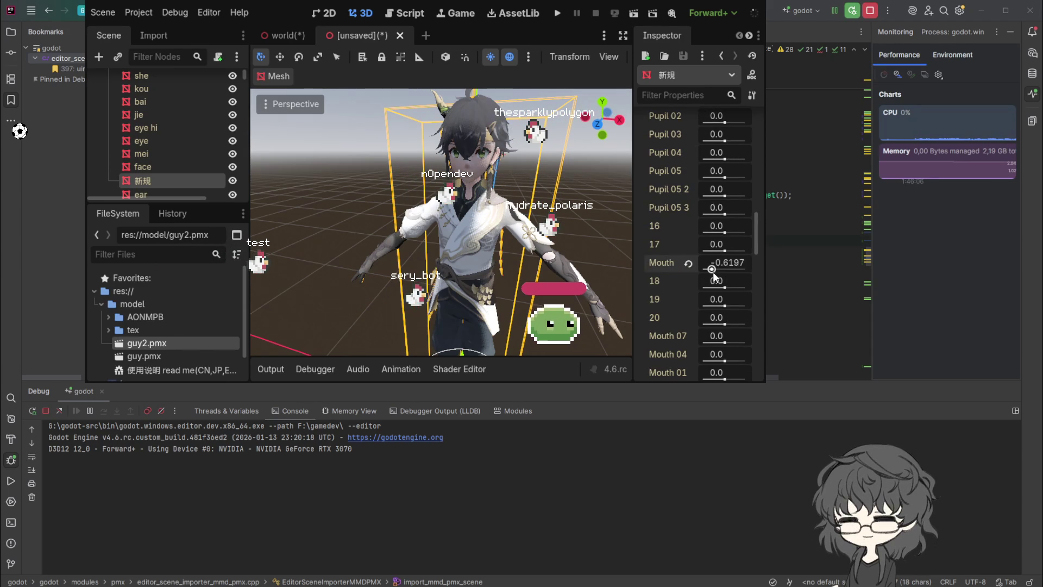
drag(742, 281, 746, 281)
scroll(474, 232, up, 10)
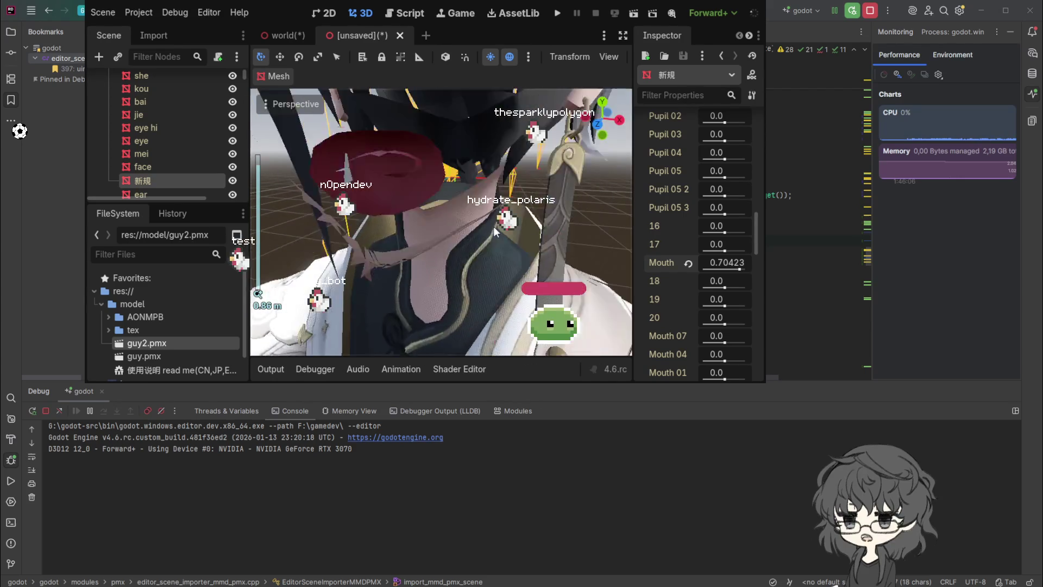
scroll(484, 233, down, 3)
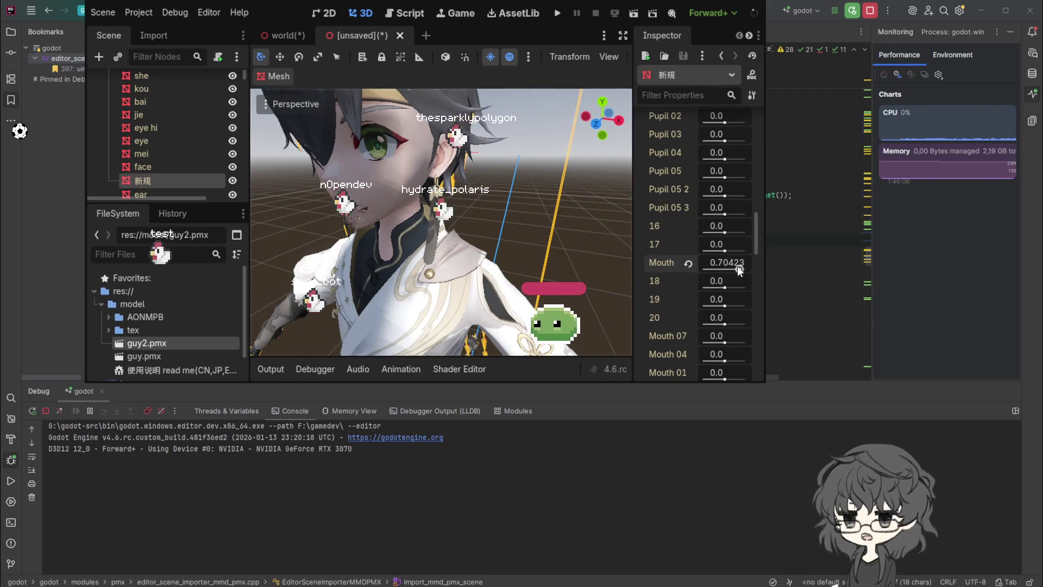
mouse_move(733, 269)
mouse_down()
mouse_move(745, 269)
mouse_move(725, 273)
mouse_up()
scroll(484, 249, down, 3)
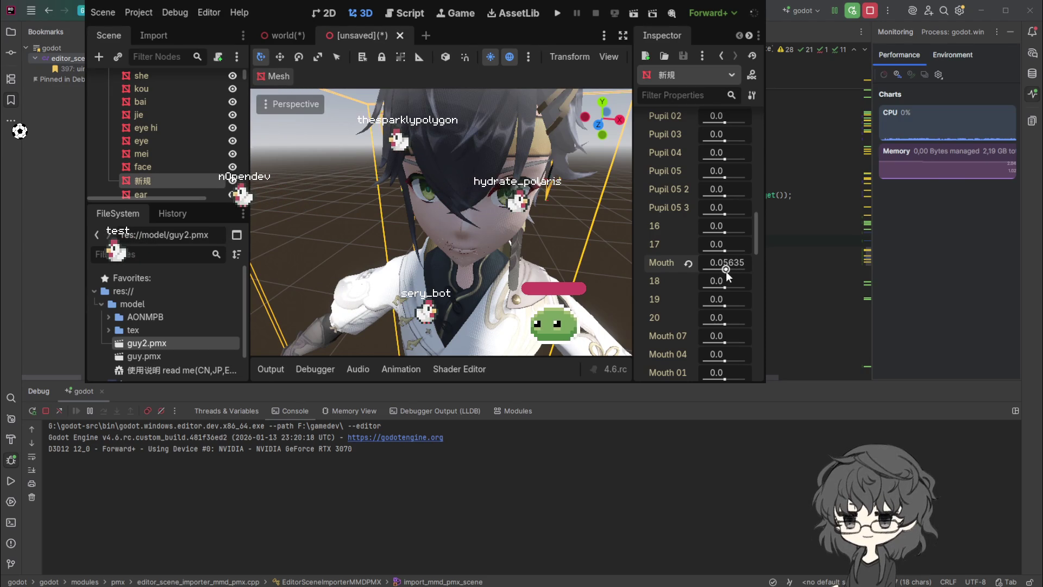
Step: Raise the face mesh's Mouth 07 to about 0.85, then set 新規's Mouth to 1.0
click(151, 169)
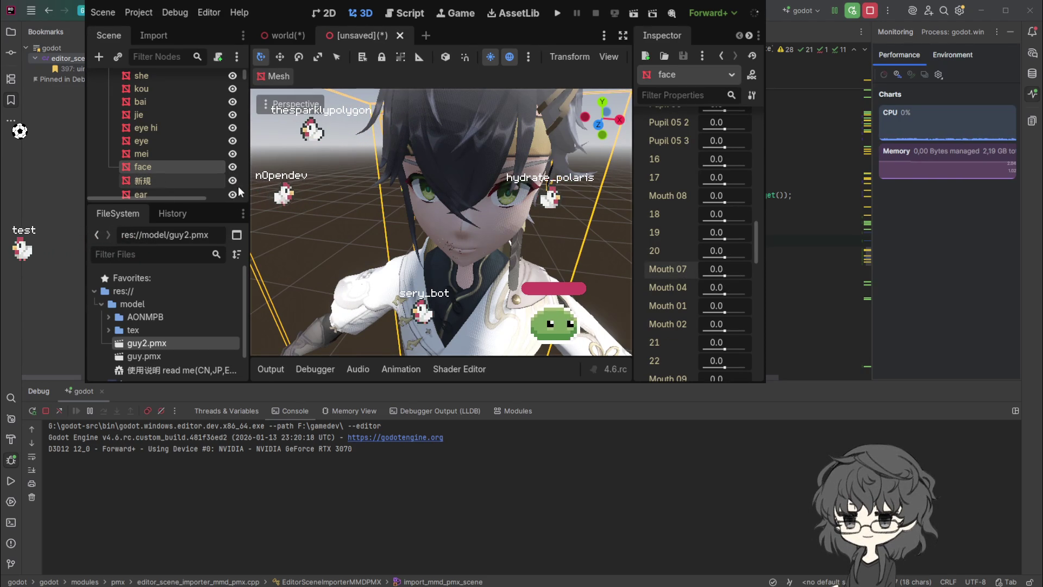
drag(730, 274, 750, 276)
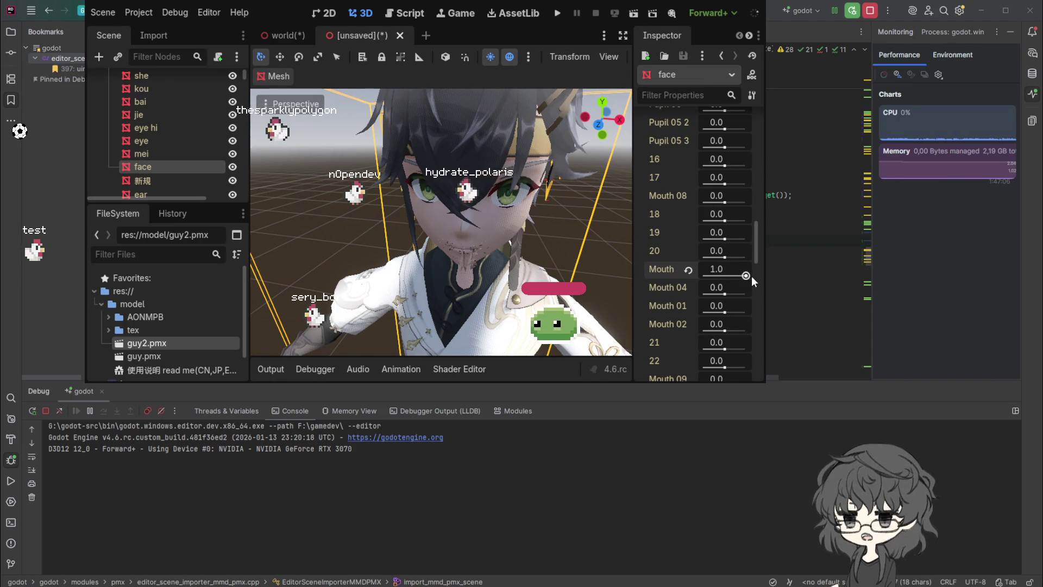
click(149, 182)
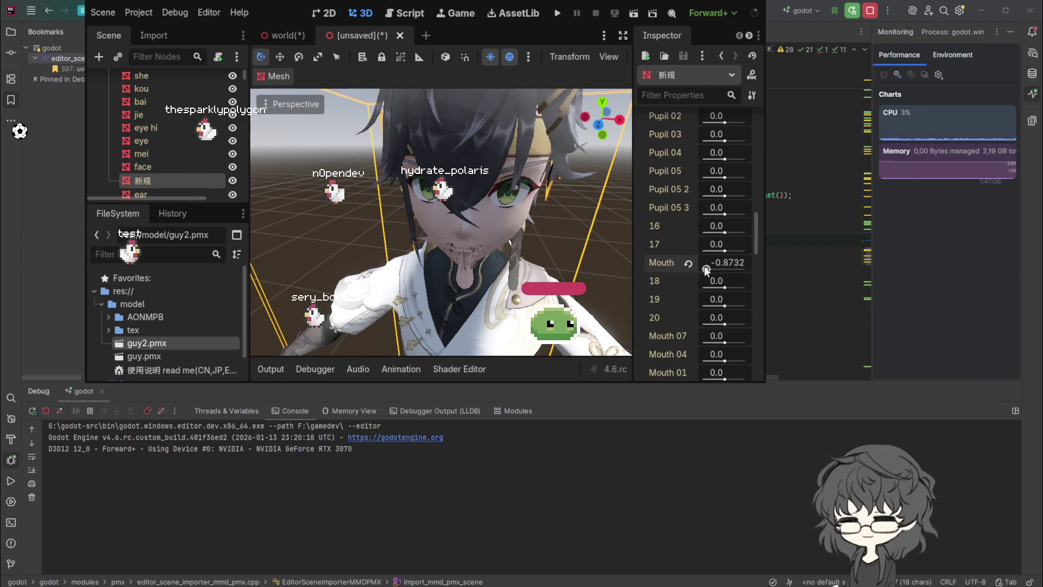
drag(734, 271, 758, 272)
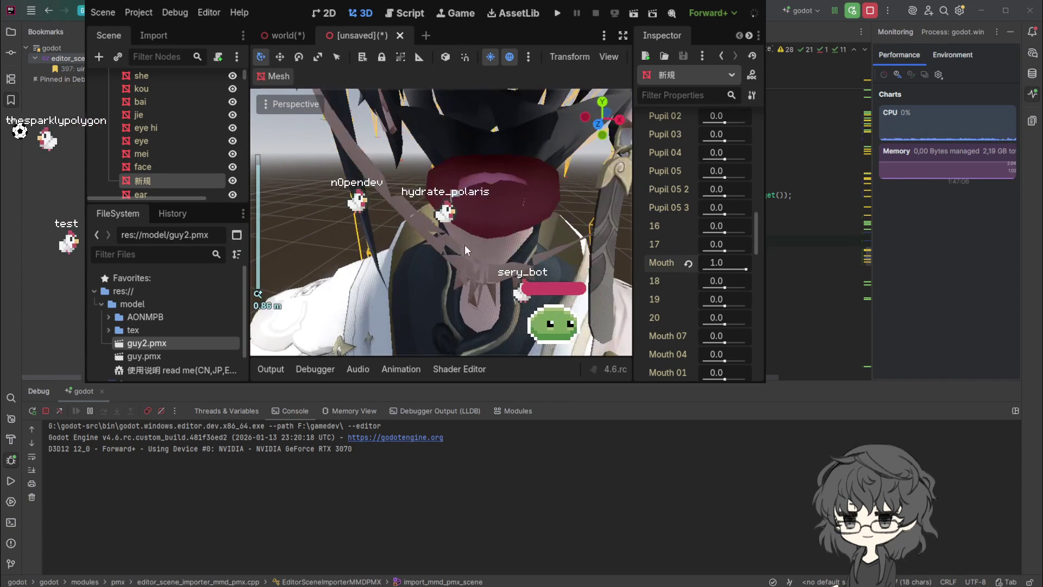
scroll(465, 244, up, 2)
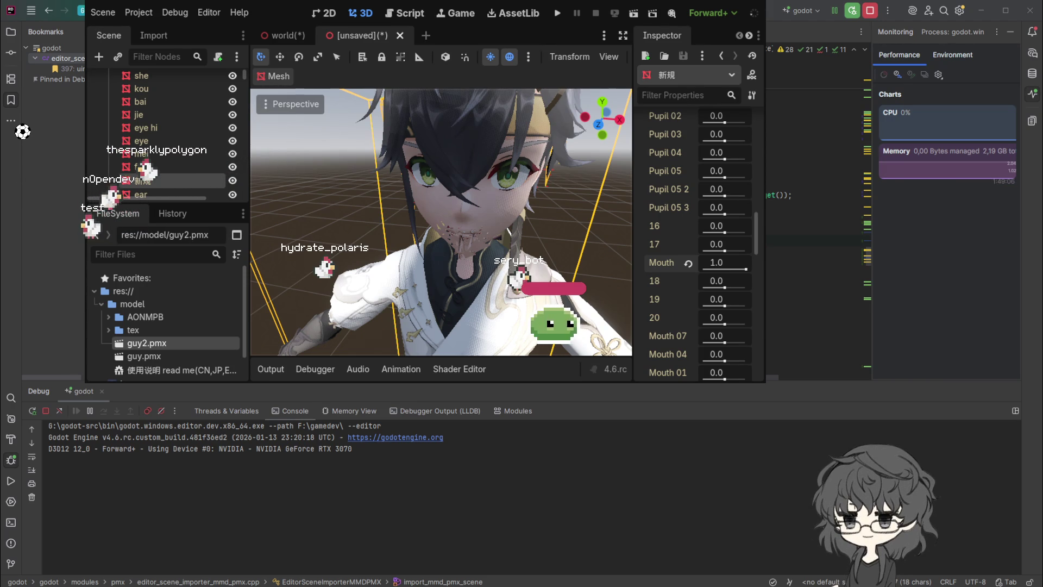
Step: Lower the face mesh's Mouth blend shape, reset it to 0, and view the model head-on
scroll(433, 257, up, 2)
scroll(396, 242, up, 5)
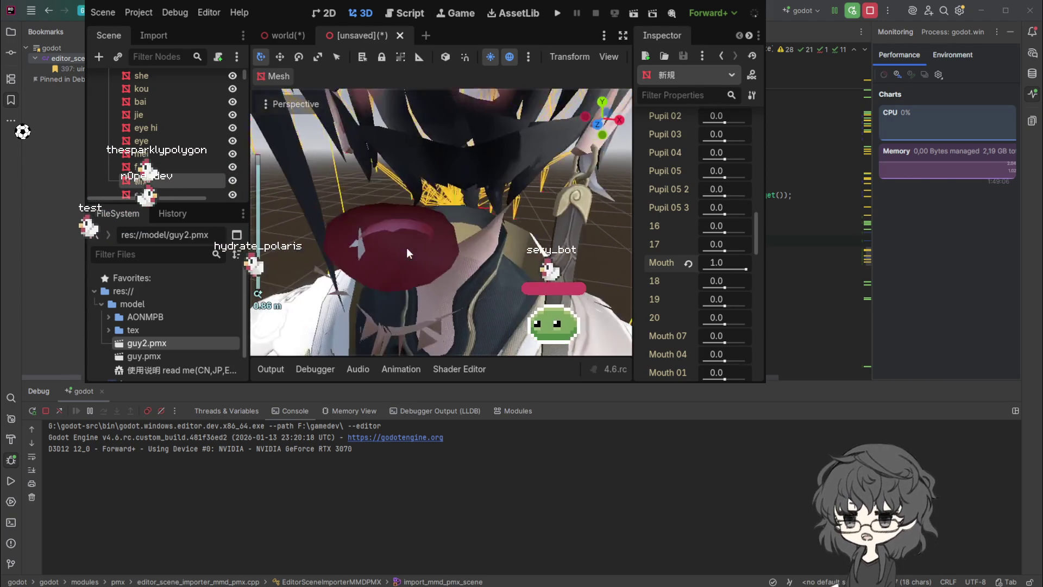
scroll(408, 252, down, 2)
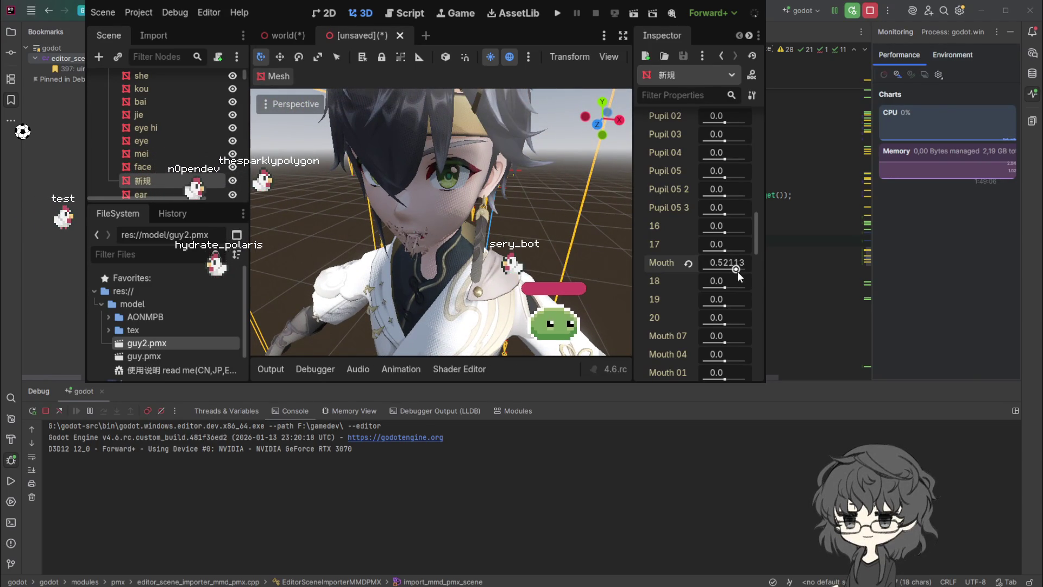
drag(740, 275, 726, 279)
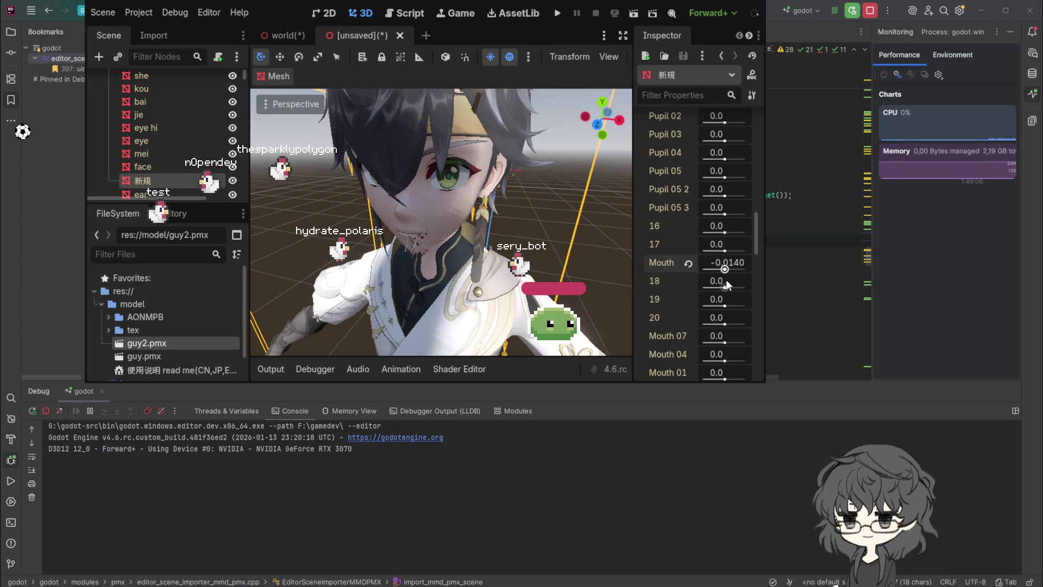
click(689, 265)
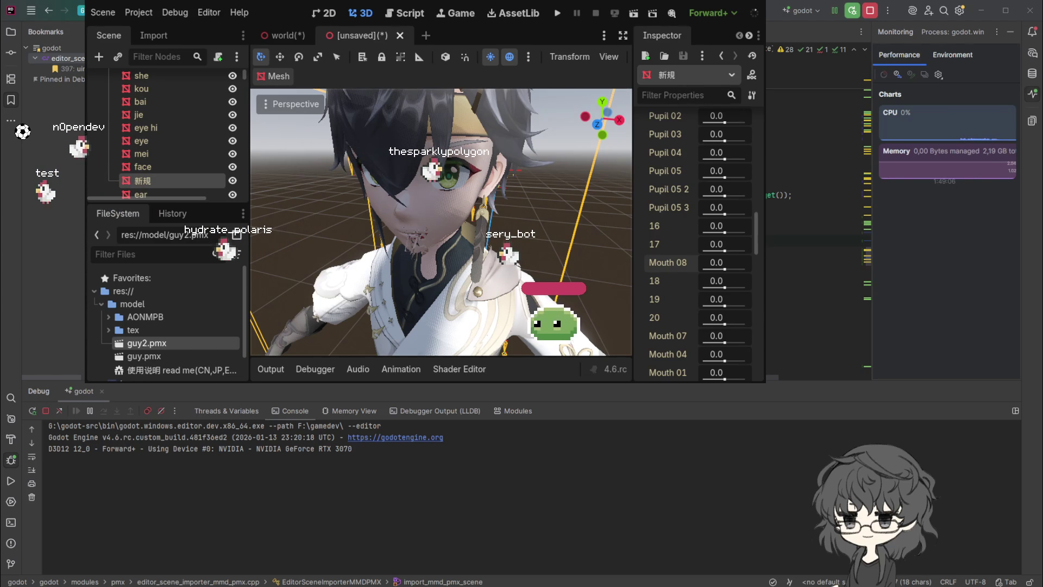
drag(468, 293, 432, 199)
scroll(177, 162, up, 2)
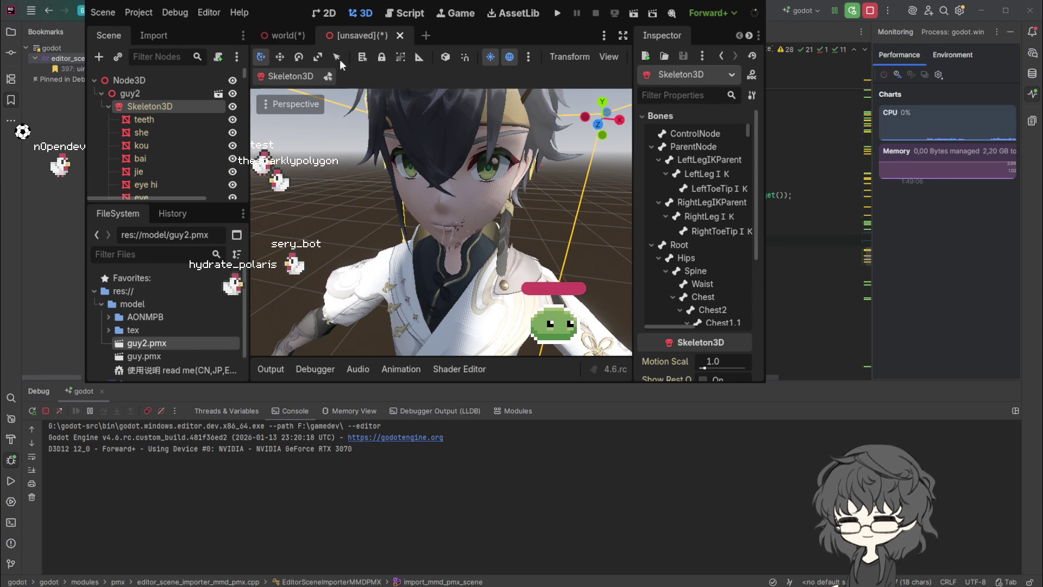
Step: Enable Skeleton3D bone editing, select the 'she' bone, and move it slightly down
click(328, 76)
scroll(477, 218, up, 2)
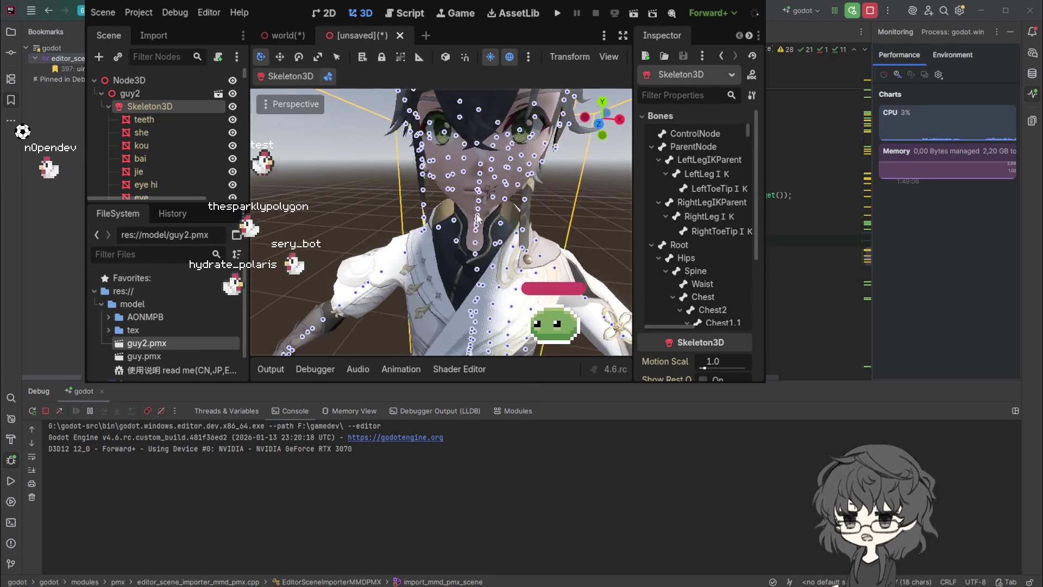
drag(478, 218, 456, 220)
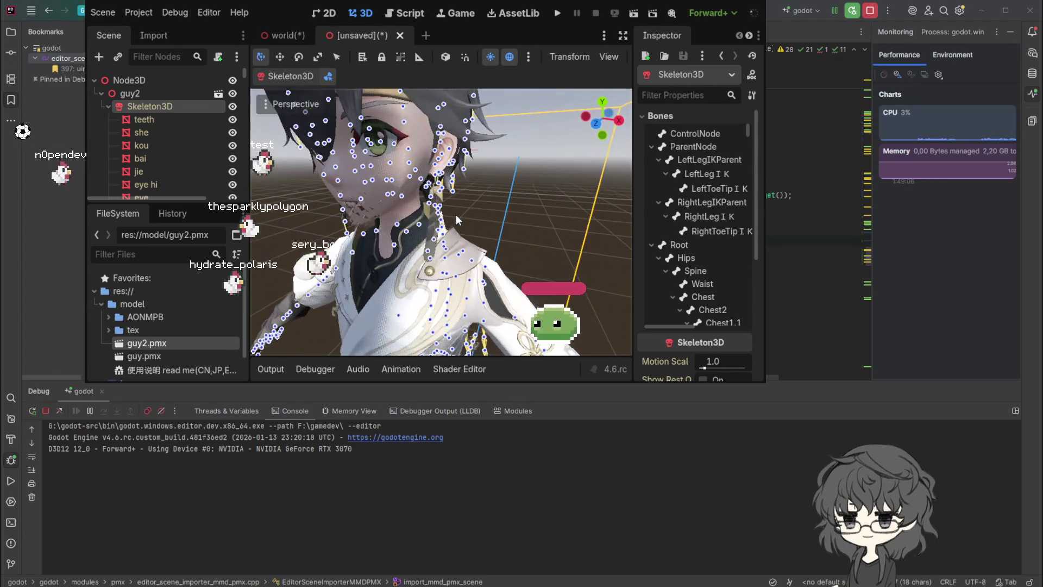
click(362, 205)
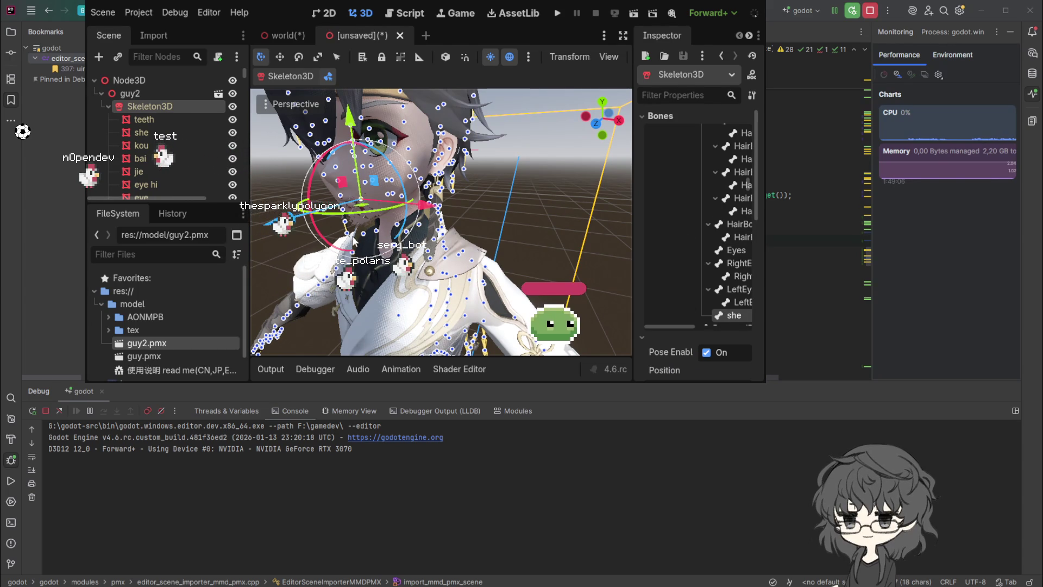
drag(351, 121, 352, 141)
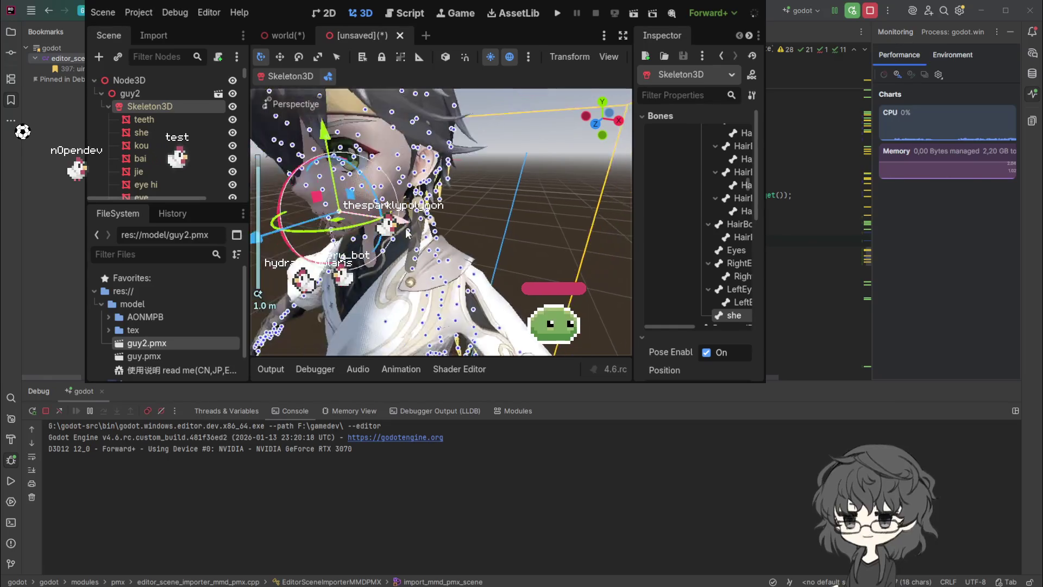
scroll(422, 233, up, 3)
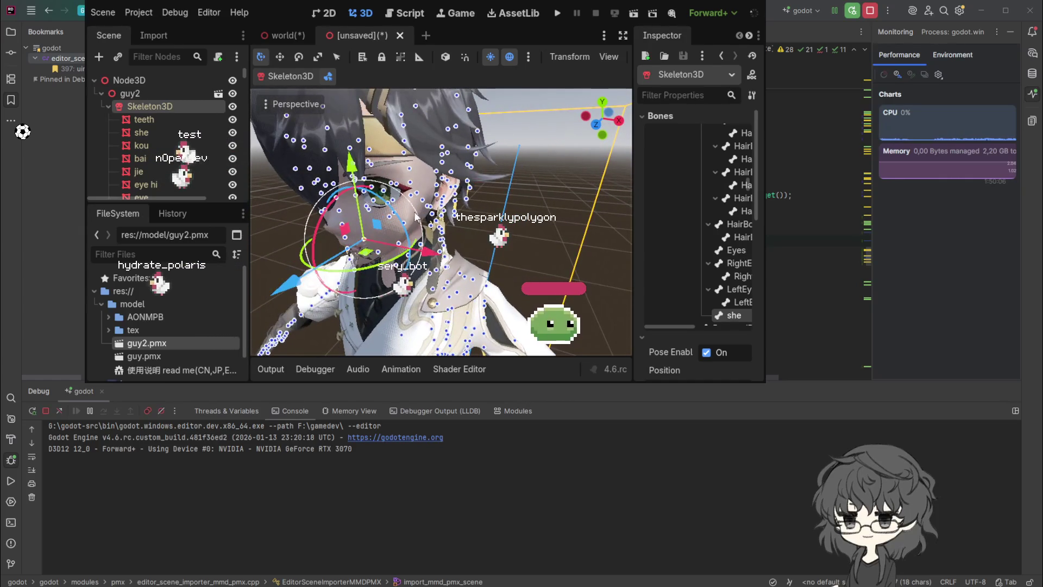
Step: Widen the window and Inspector to show full bone names, then reposition StreamersHeadBone01
click(405, 226)
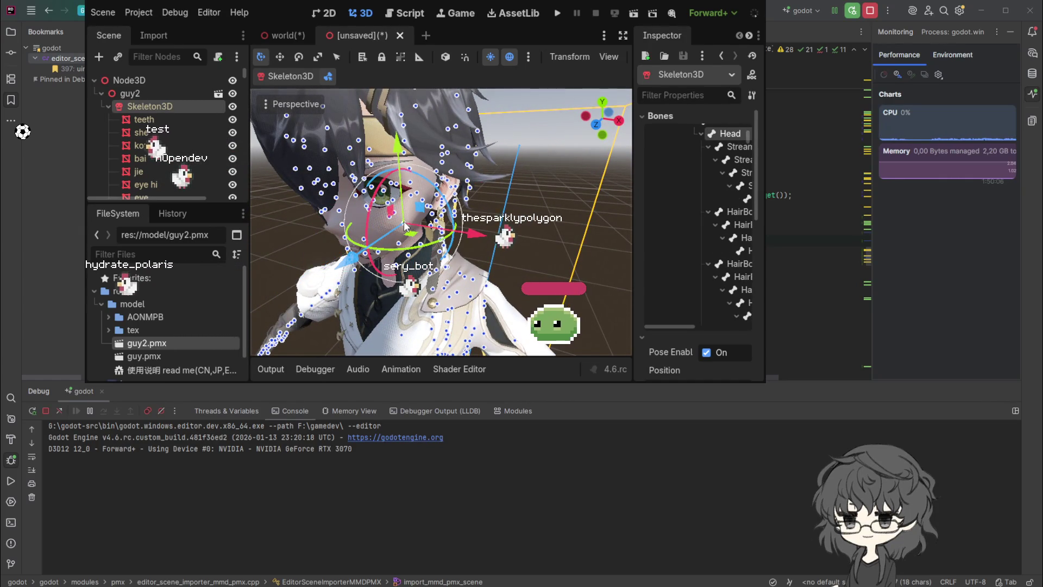
click(724, 145)
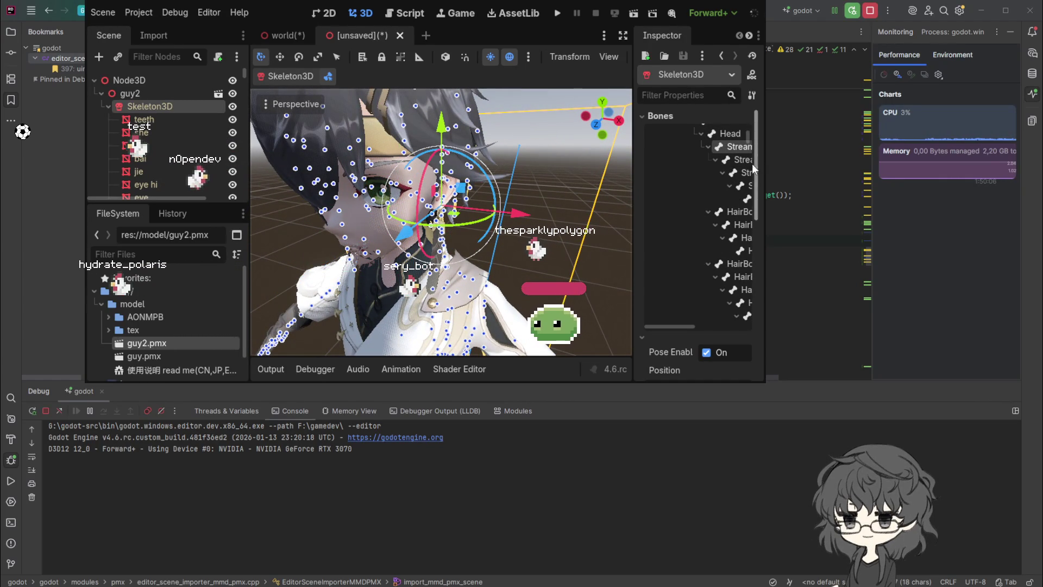
drag(765, 170, 883, 172)
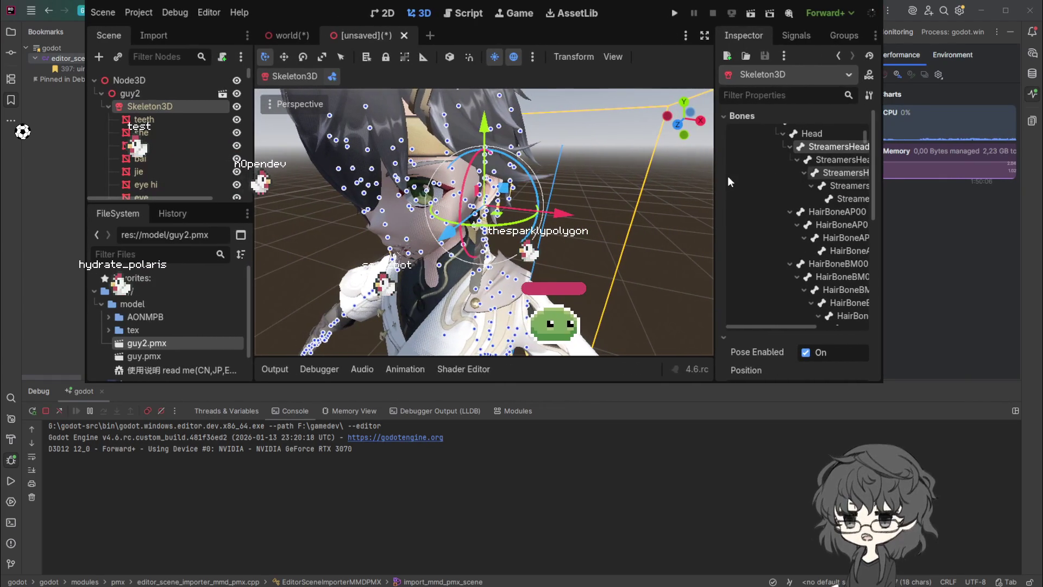
drag(713, 175, 629, 175)
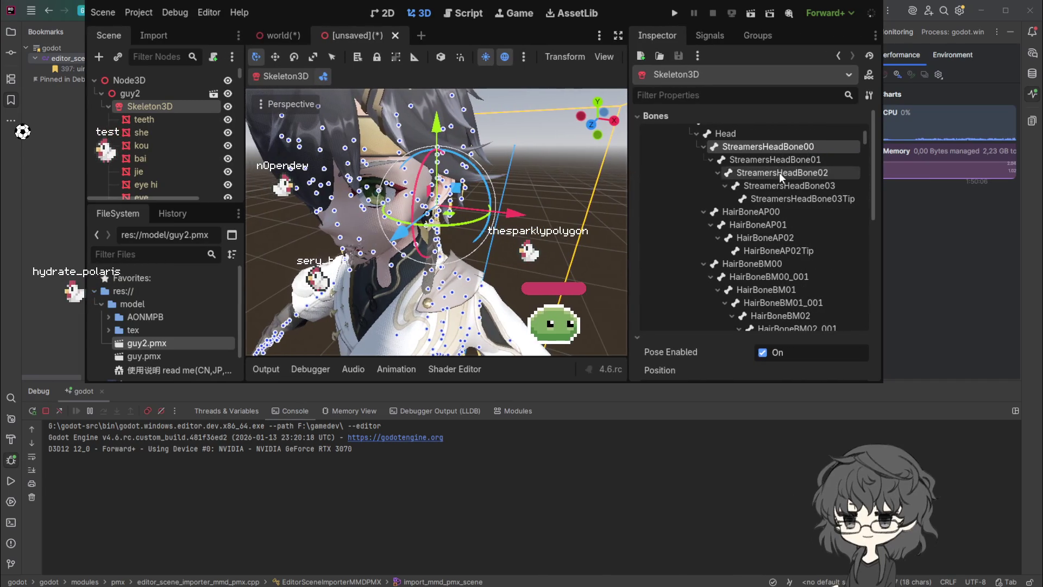
click(727, 211)
click(703, 211)
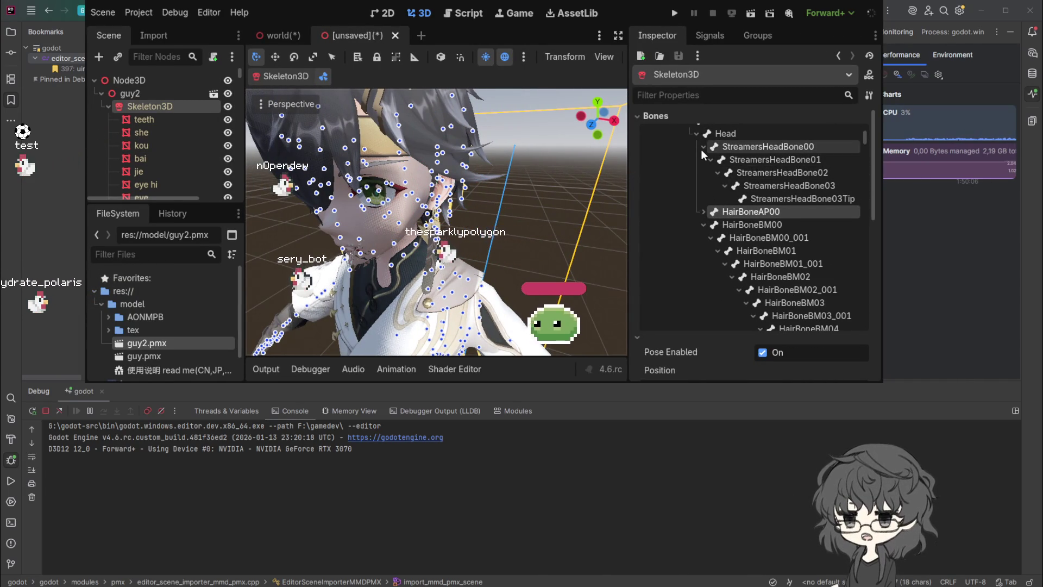
click(731, 160)
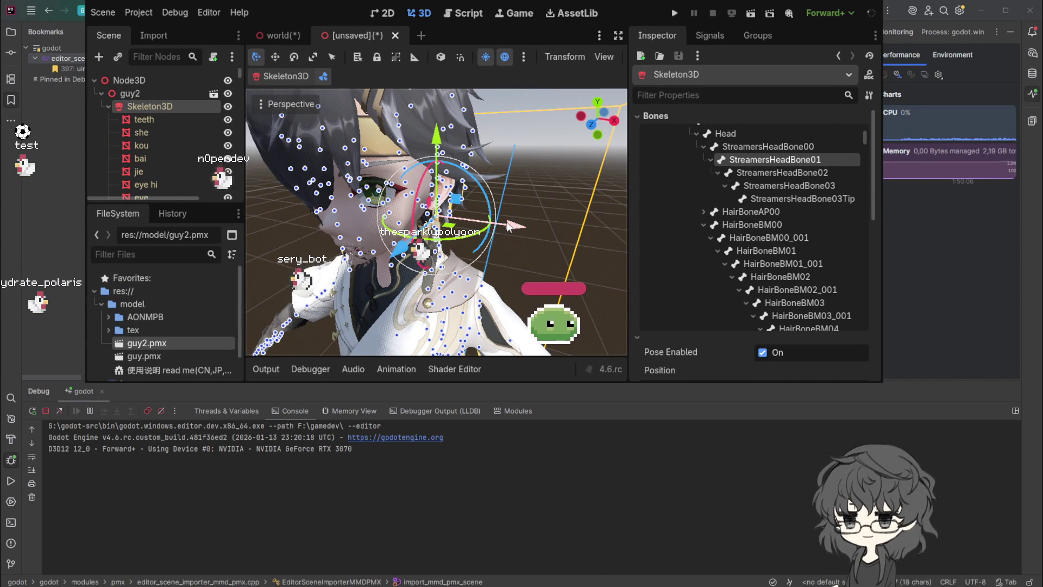
mouse_move(508, 225)
mouse_down()
mouse_move(617, 242)
mouse_move(596, 271)
mouse_up()
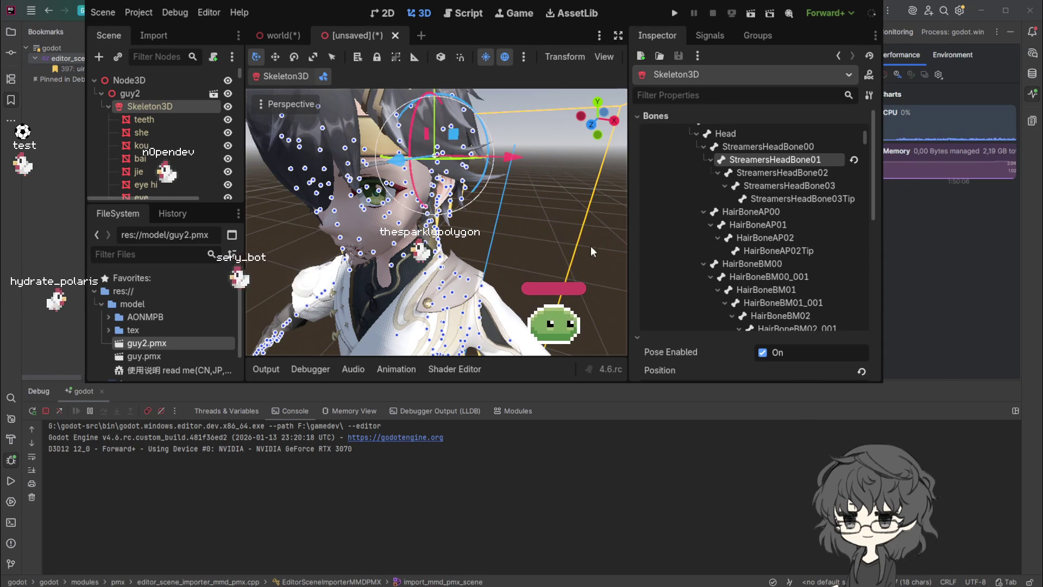
Step: Collapse the StreamersHeadBone00, HairBoneAP00, BM00, FM01, FM00 and FR00 bone branches
click(703, 147)
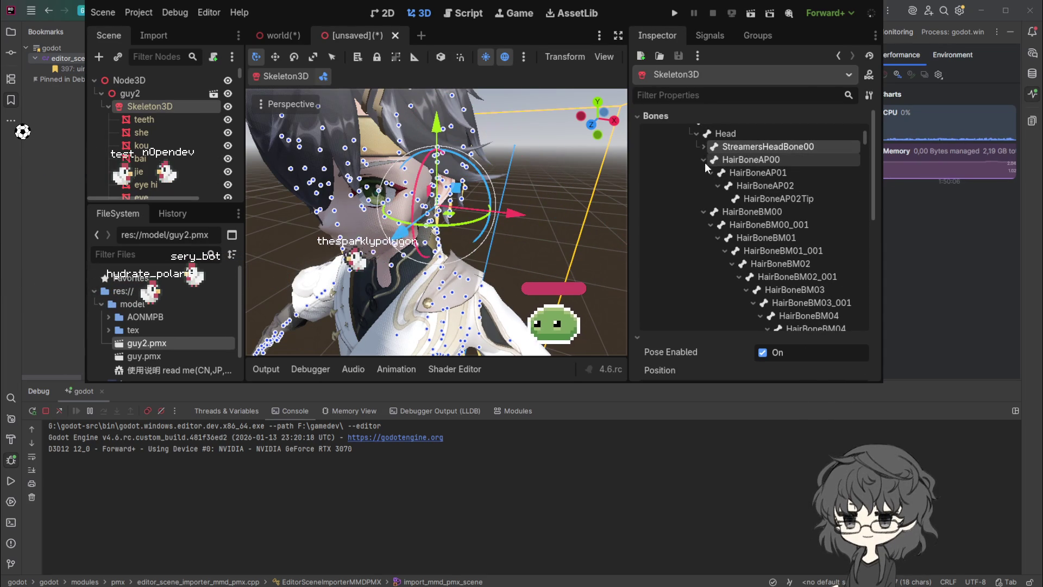
click(704, 160)
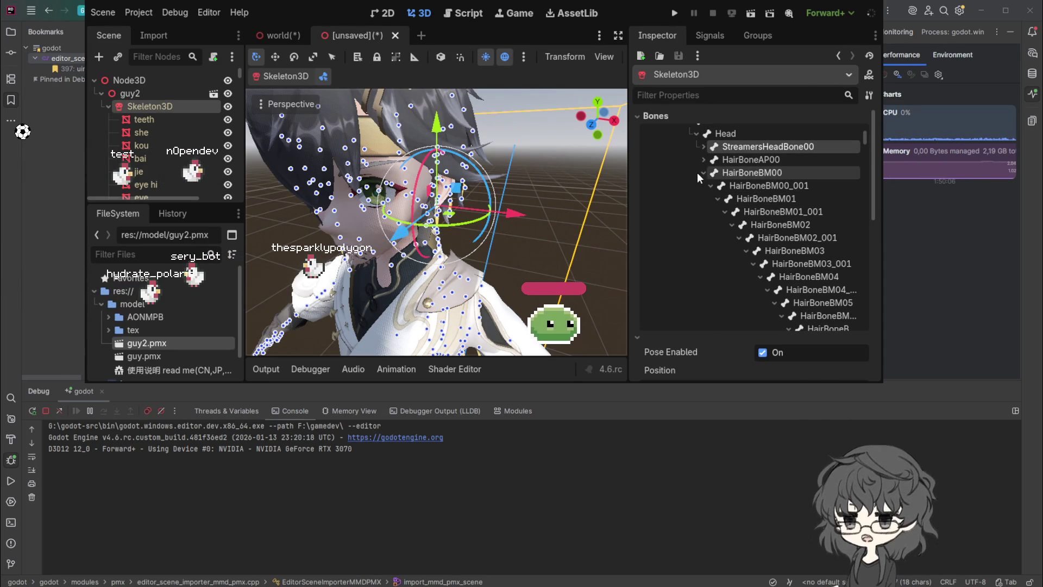
click(703, 172)
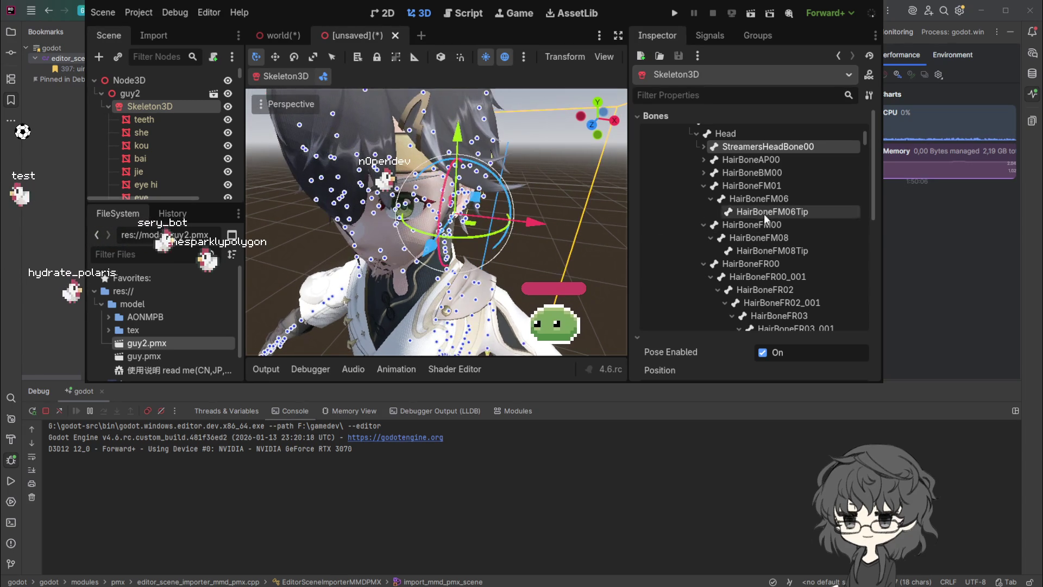
click(703, 185)
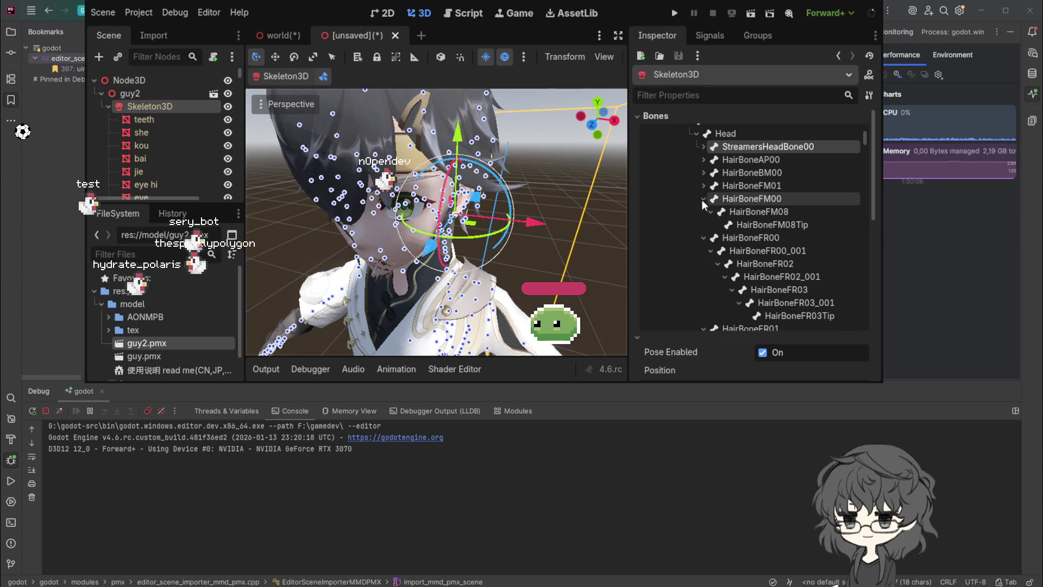
click(703, 198)
click(703, 212)
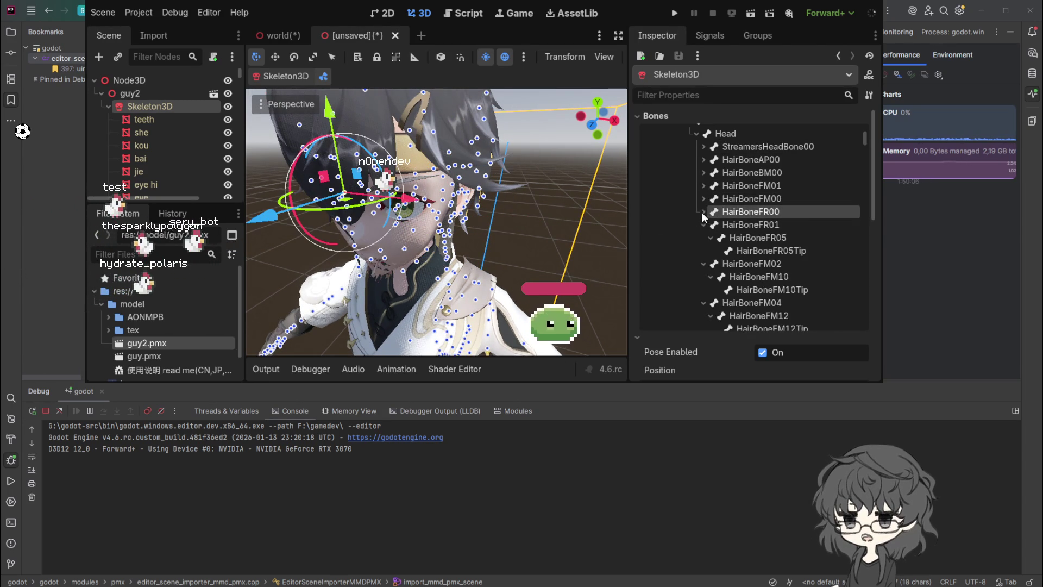